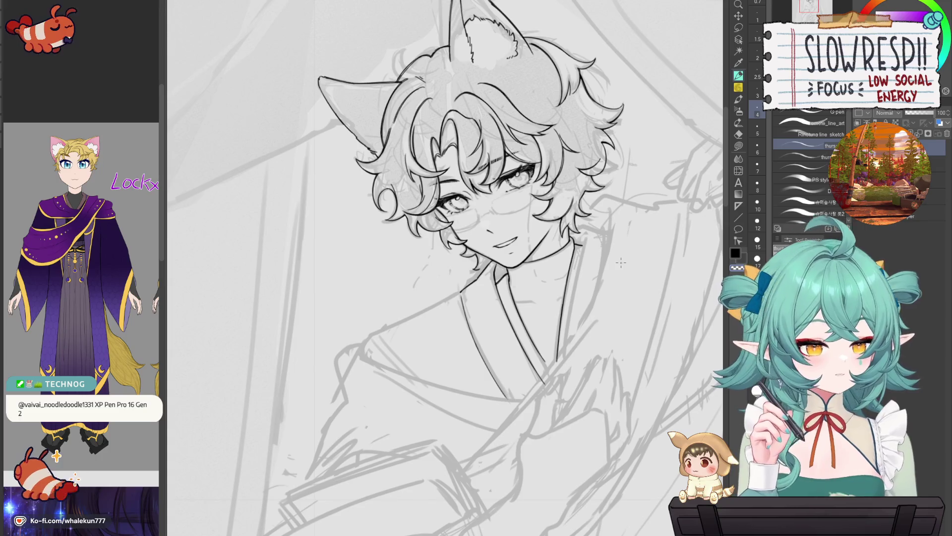
Rotate the head upright, zoom in, and ink the upper right collar line from the neck
drag(621, 263, 655, 184)
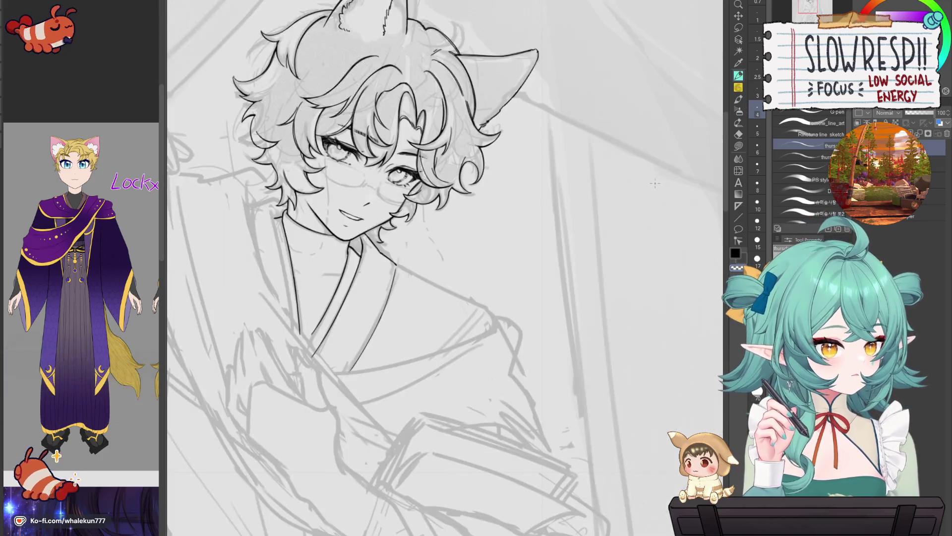
mouse_move(579, 230)
mouse_down()
mouse_move(517, 257)
mouse_move(535, 177)
mouse_up()
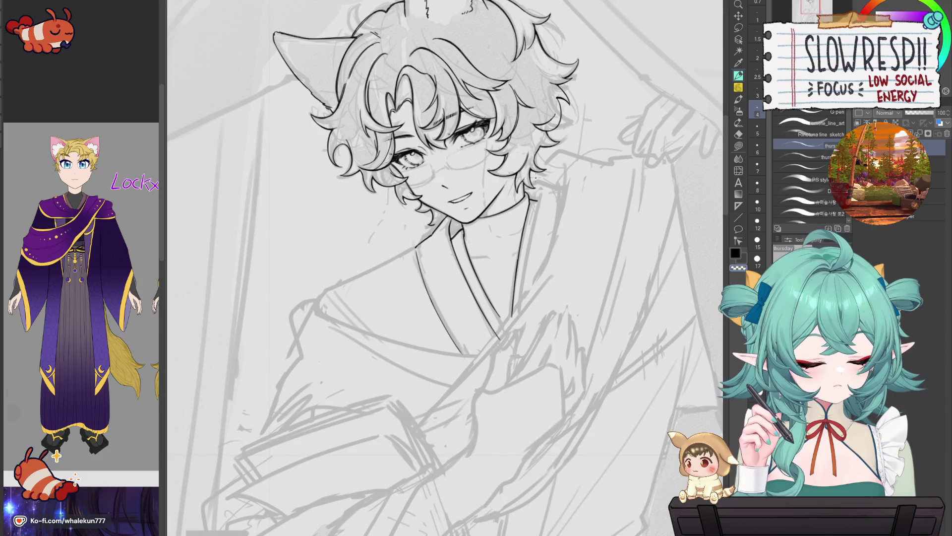
scroll(535, 177, up, 2)
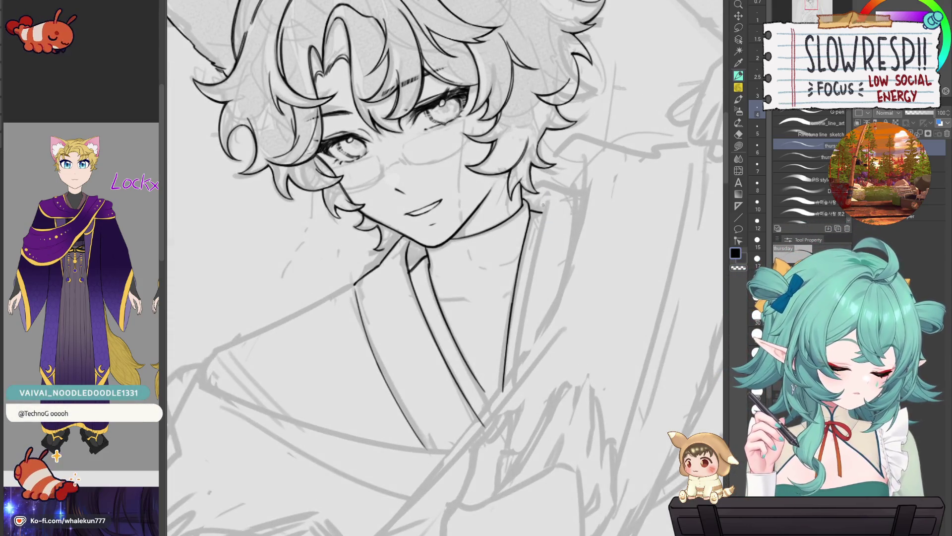
drag(543, 203, 518, 361)
key(ctrl+z)
key(ctrl+z)
drag(541, 195, 518, 327)
Extend the collar line down toward the chest, redrawing it until it looks clean
key(ctrl+z)
drag(543, 203, 520, 338)
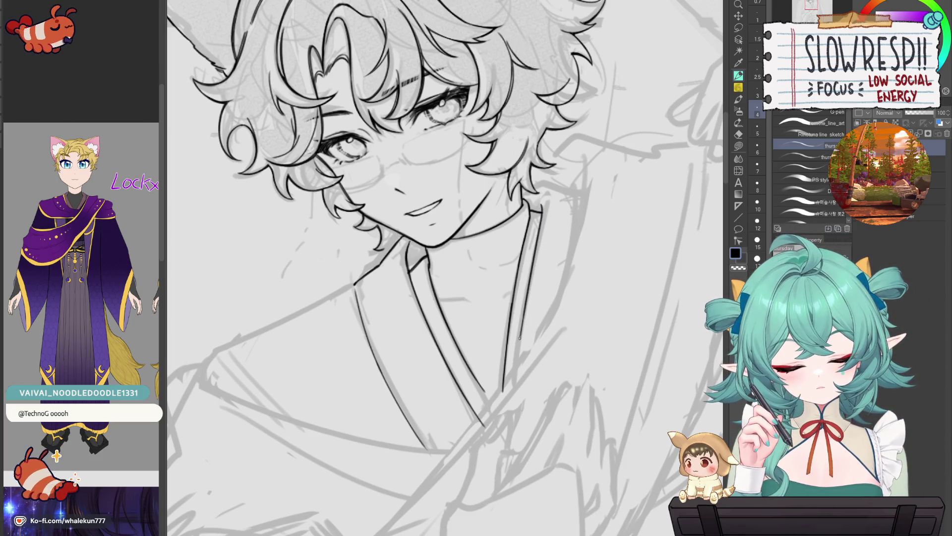
drag(529, 290, 515, 385)
key(ctrl+z)
key(ctrl+z)
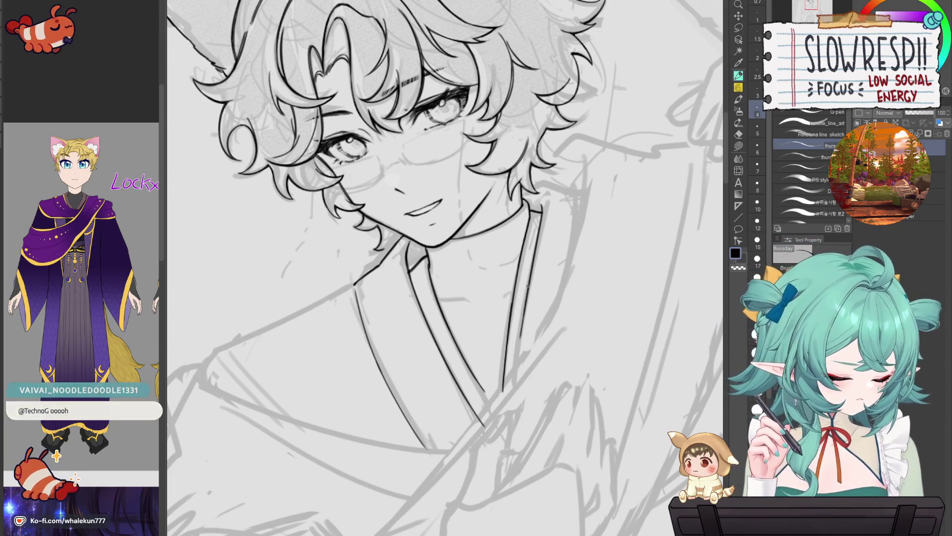
drag(529, 286, 513, 419)
drag(522, 322, 511, 418)
key(ctrl+z)
drag(529, 292, 512, 430)
key(ctrl+z)
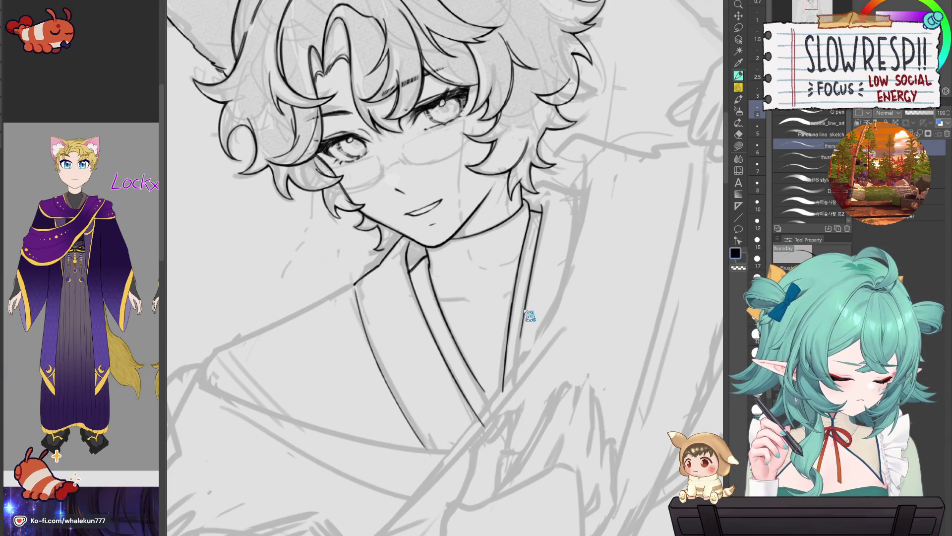
mouse_move(524, 317)
mouse_down()
mouse_move(512, 437)
mouse_move(521, 335)
mouse_move(511, 414)
mouse_move(525, 328)
mouse_move(542, 312)
mouse_up()
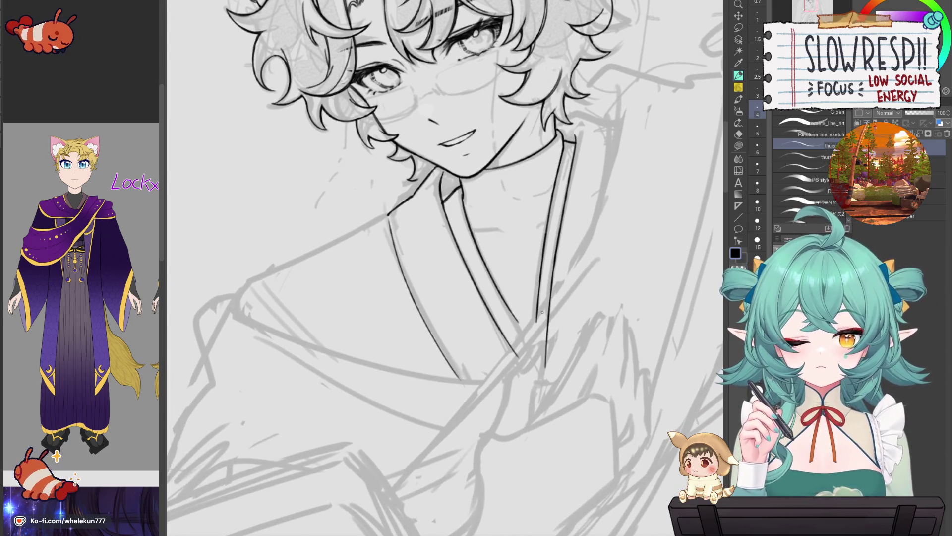
Frame the shoulder and ink a short stroke beside the curly hair at the neck's left side
scroll(542, 312, up, 3)
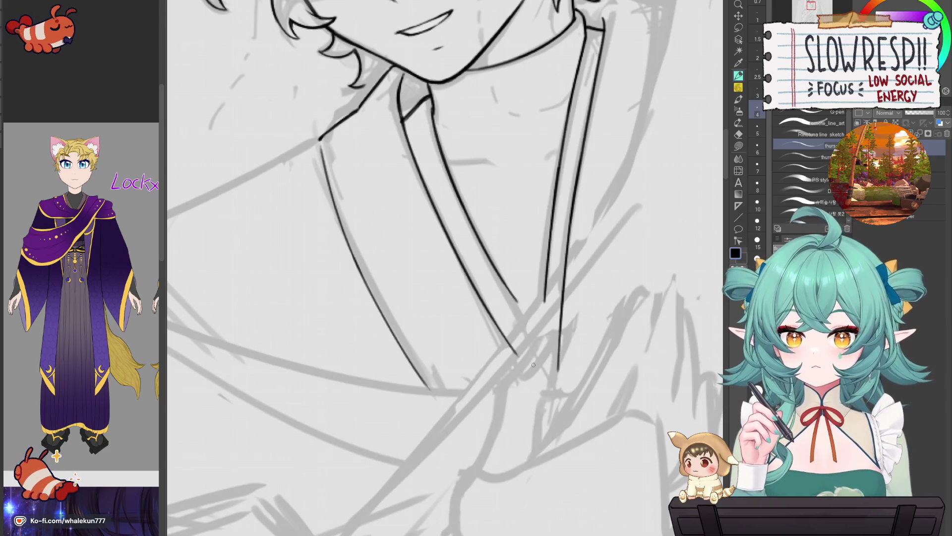
drag(551, 325, 560, 310)
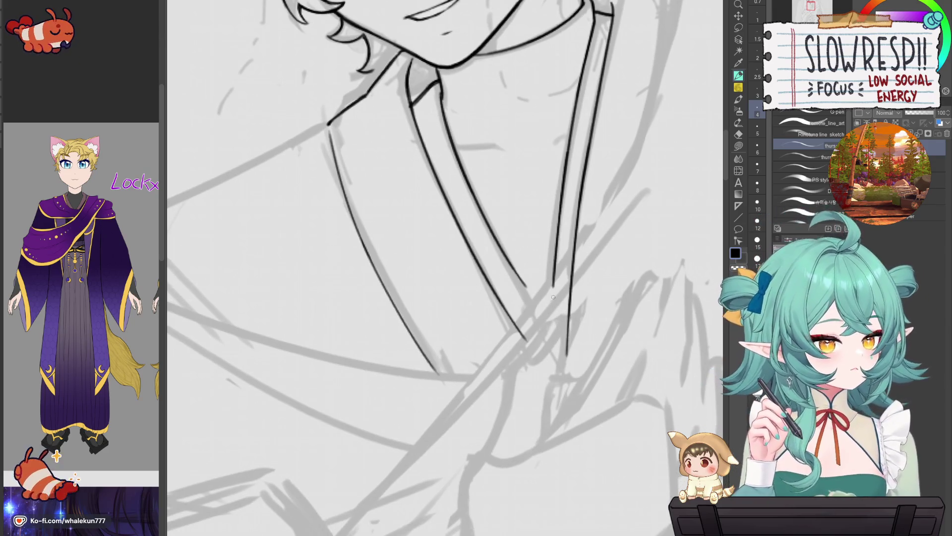
mouse_move(556, 259)
mouse_down()
mouse_move(549, 392)
mouse_move(565, 211)
mouse_up()
key(ctrl+z)
key(ctrl+z)
key(ctrl+z)
key(ctrl+z)
key(ctrl+z)
key(ctrl+z)
key(ctrl+z)
key(ctrl+z)
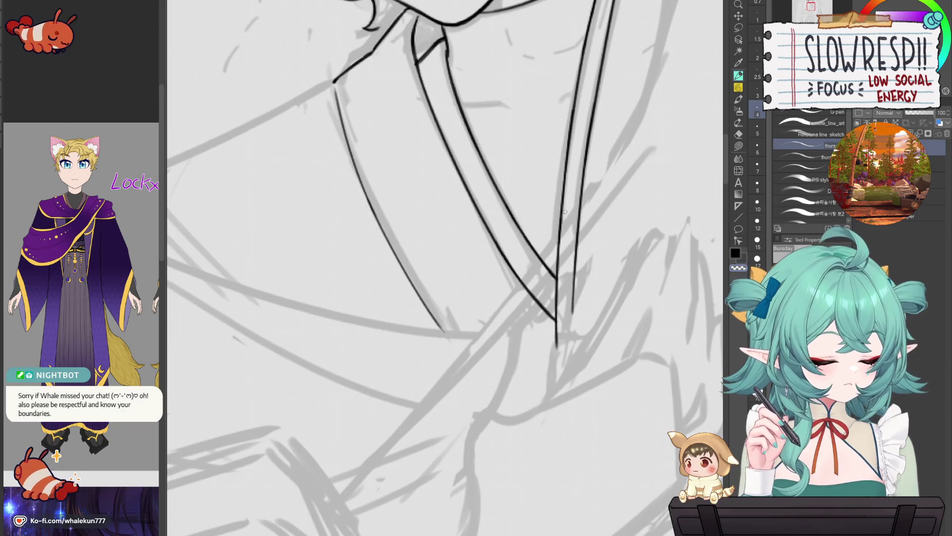
key(ctrl+minus)
key(ctrl+minus)
key(ctrl+minus)
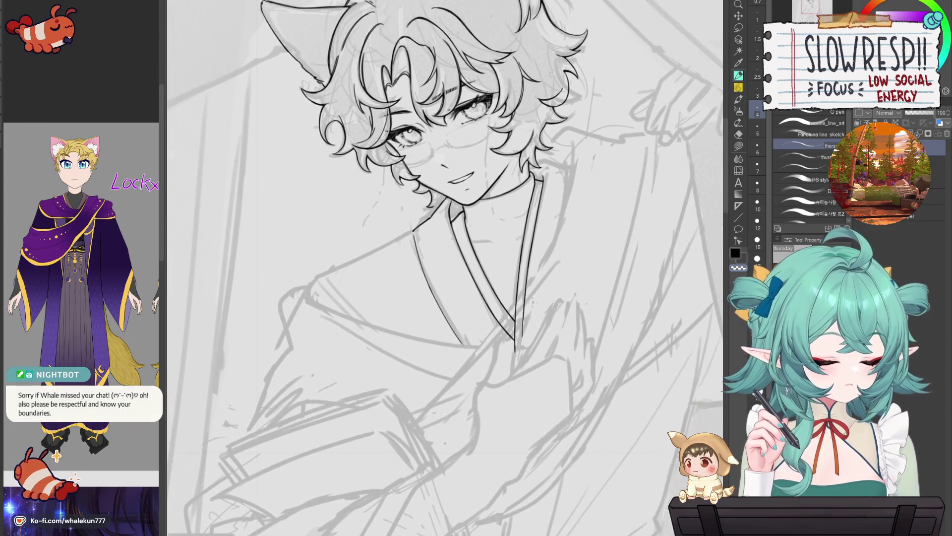
key(ctrl+plus)
key(ctrl+plus)
key(ctrl+plus)
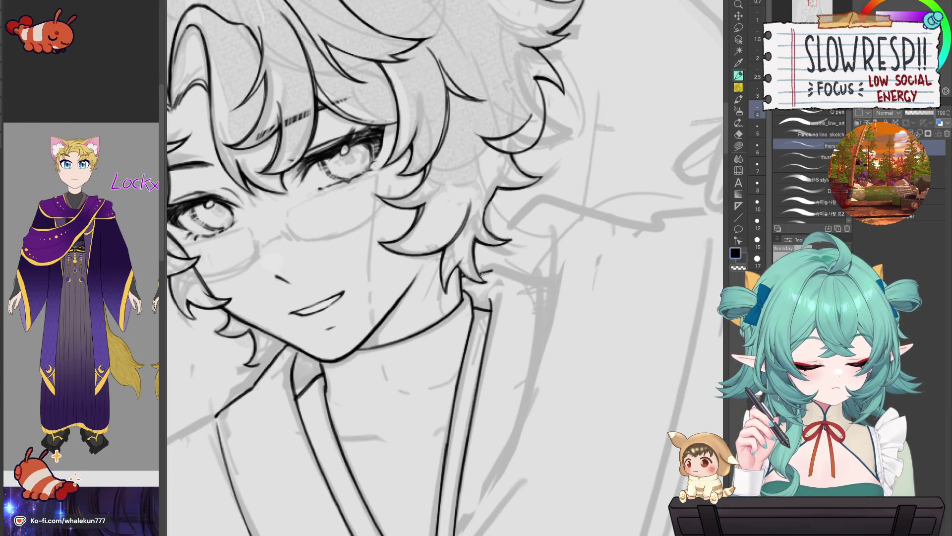
key(minus)
key(minus)
key(minus)
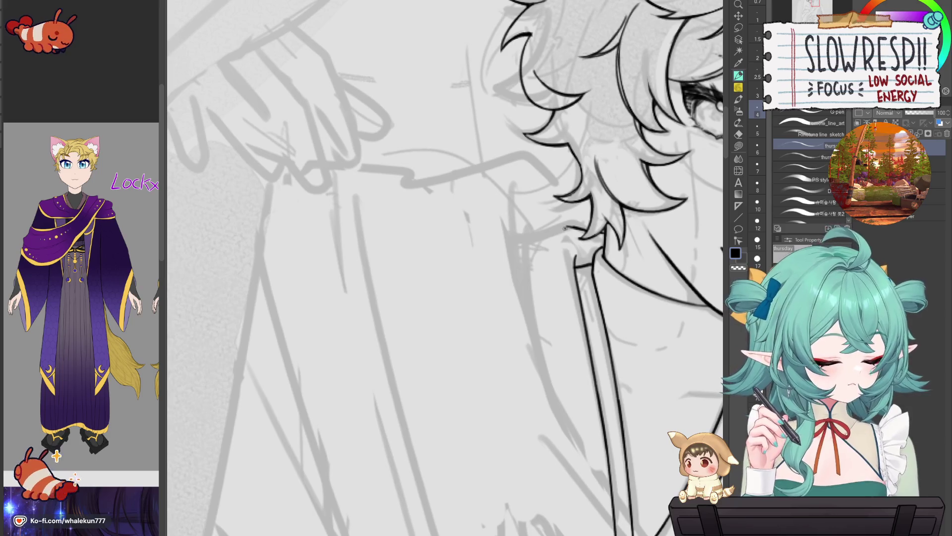
mouse_move(571, 226)
mouse_down()
mouse_move(517, 242)
mouse_move(571, 227)
mouse_up()
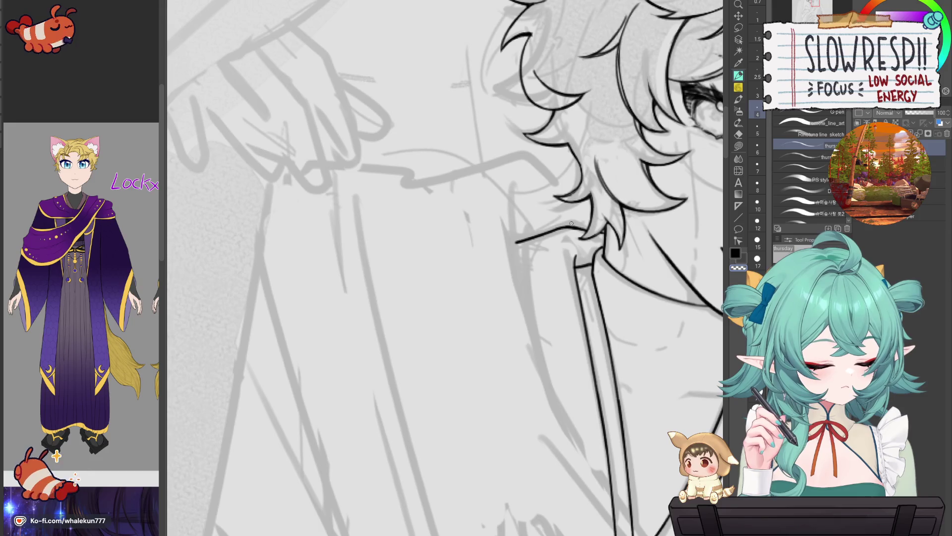
drag(574, 231, 278, 233)
Frame the face and collar, then hide and re-show the sketch layers to check the line art
scroll(446, 268, down, 4)
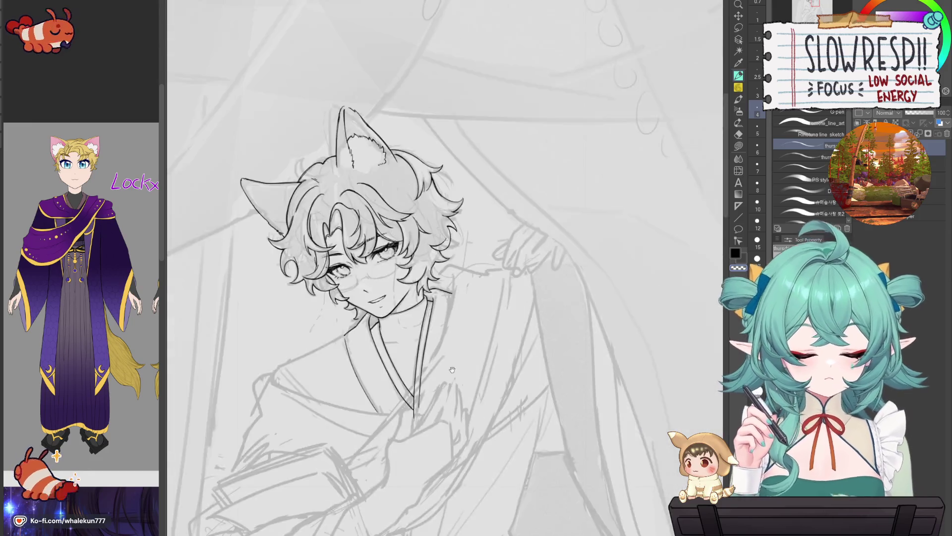
scroll(496, 199, up, 2)
scroll(600, 169, up, 2)
drag(599, 169, 534, 205)
scroll(561, 188, down, 3)
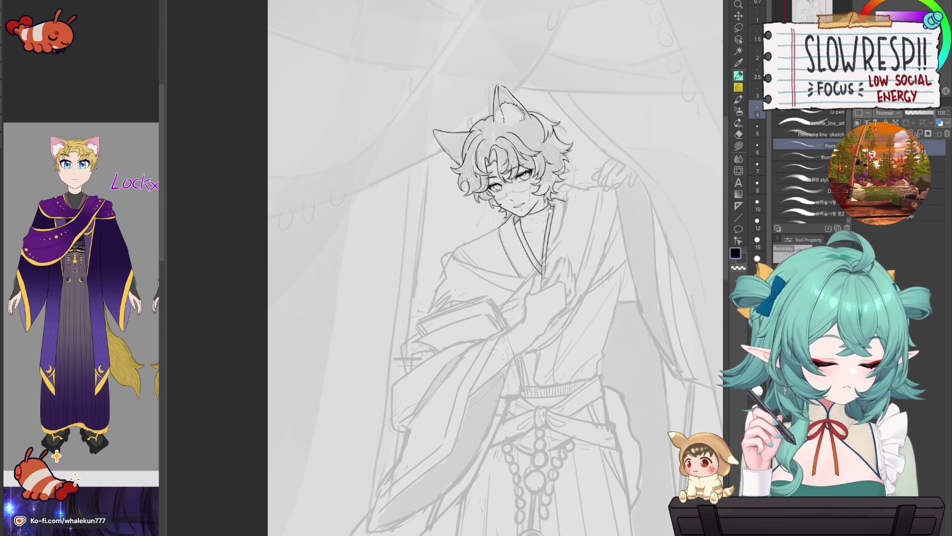
key(ctrl+h)
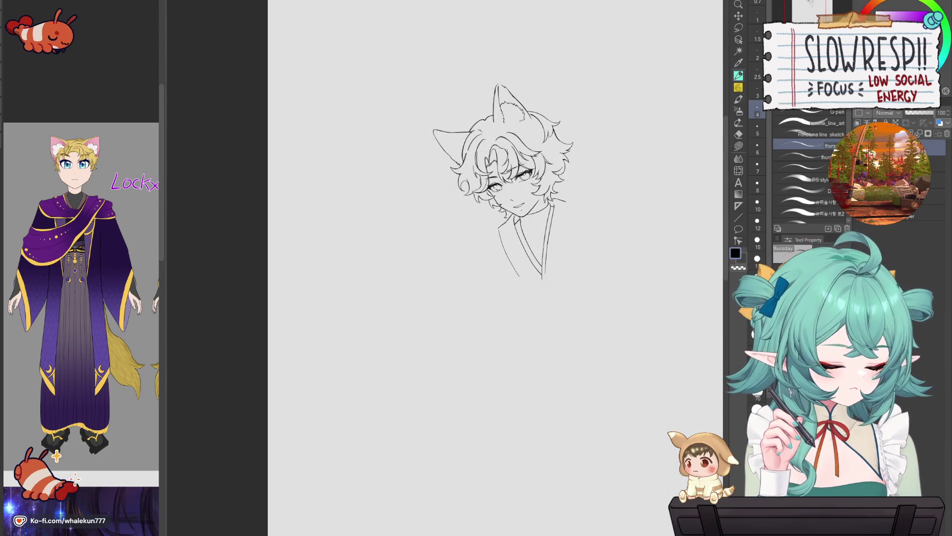
key(ctrl+h)
Mirror the canvas horizontally to check the drawing's proportions
scroll(581, 232, up, 4)
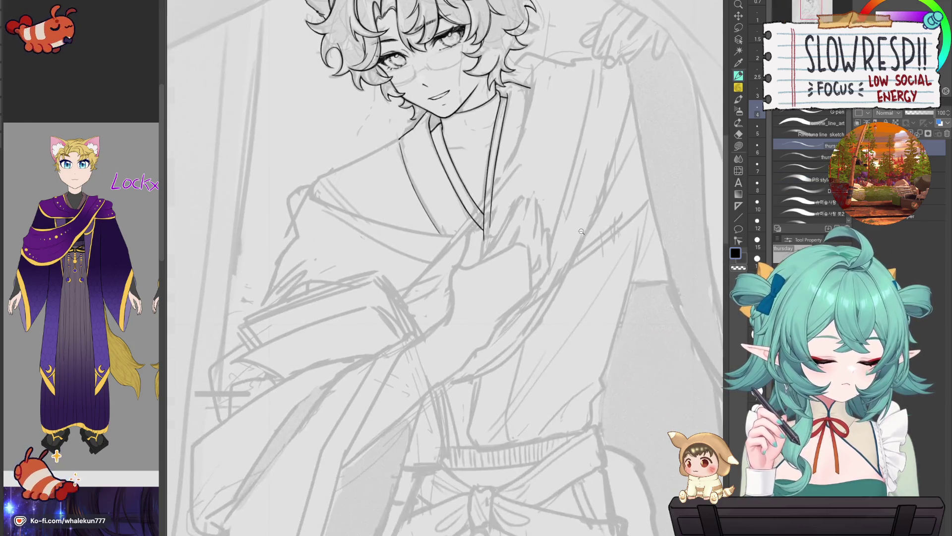
scroll(581, 232, down, 3)
scroll(575, 258, up, 3)
scroll(570, 255, up, 1)
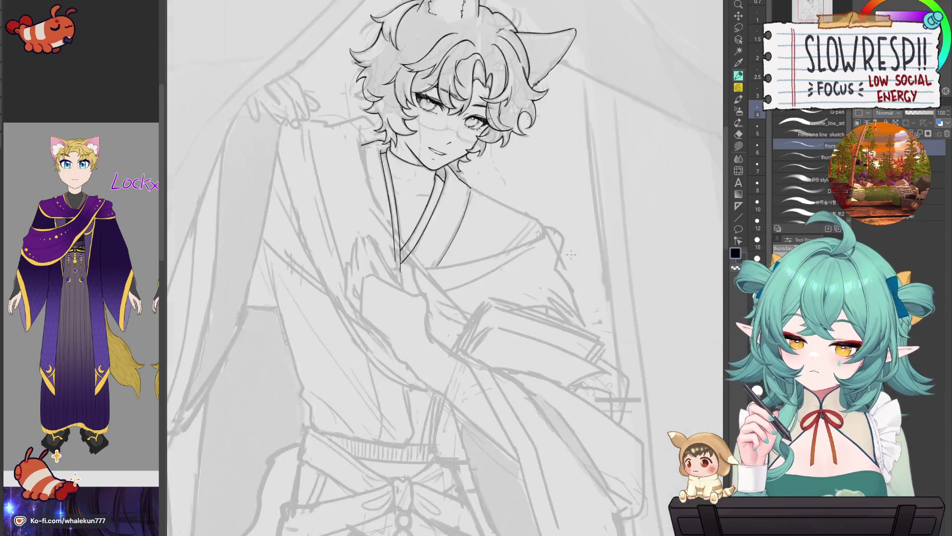
key(h)
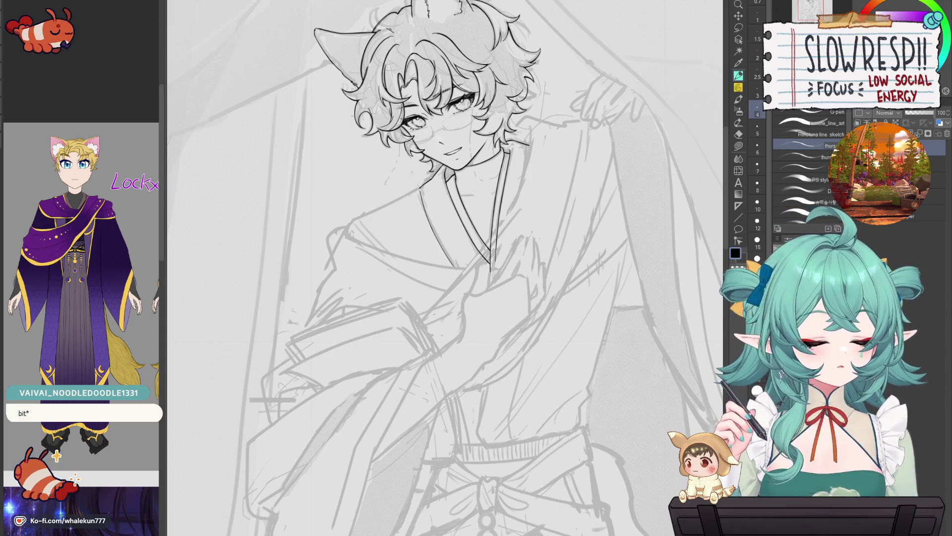
Zoom in on the collar corner and try shoulder lines sloping outward from it
drag(508, 287, 567, 296)
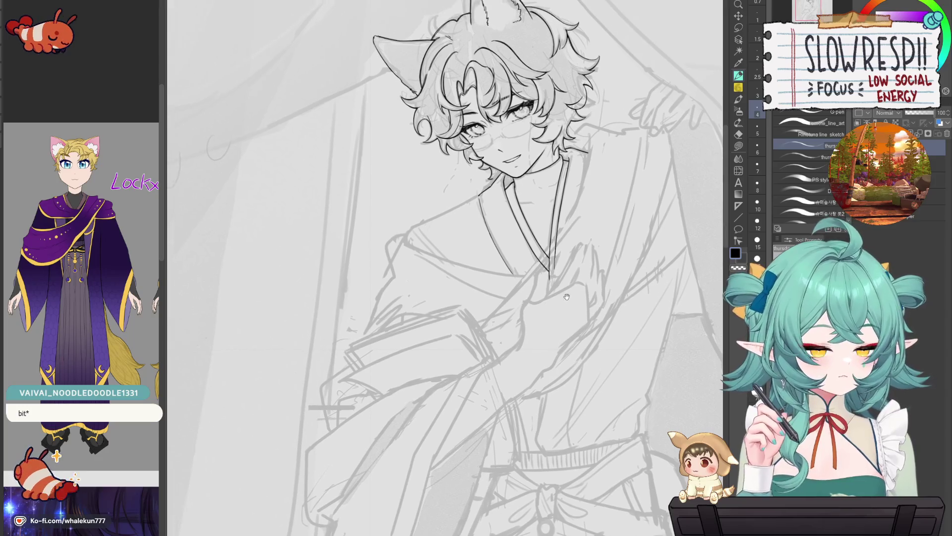
scroll(561, 268, up, 3)
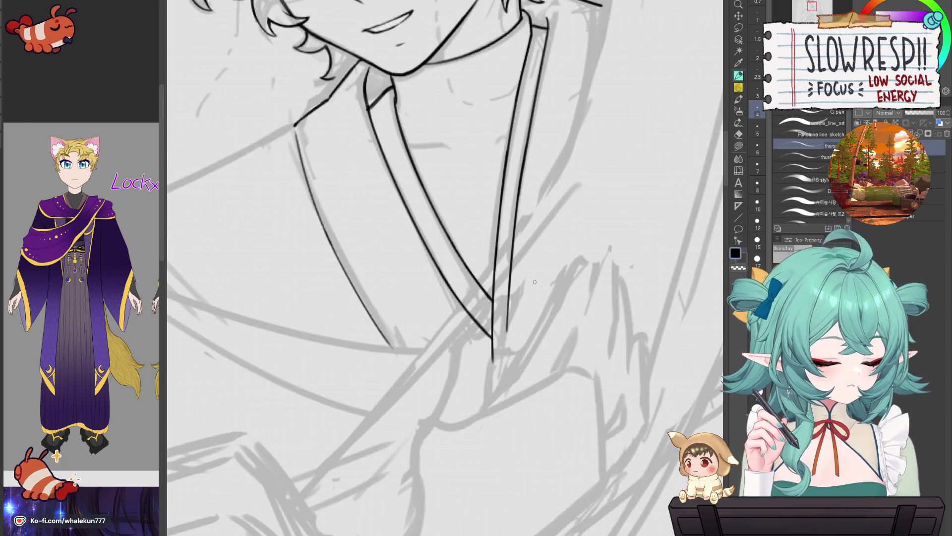
scroll(534, 282, up, 2)
scroll(513, 257, right, 3)
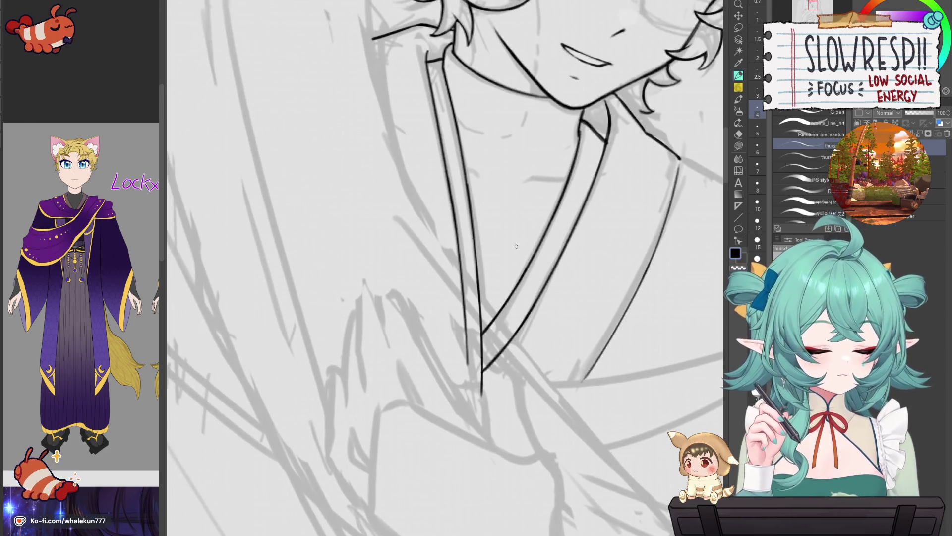
scroll(517, 246, down, 2)
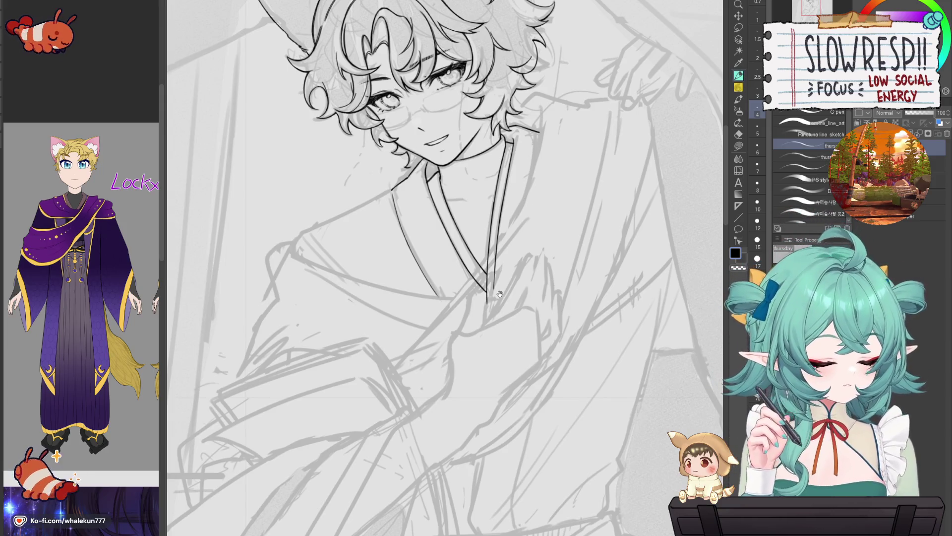
scroll(444, 184, up, 2)
scroll(444, 184, up, 1)
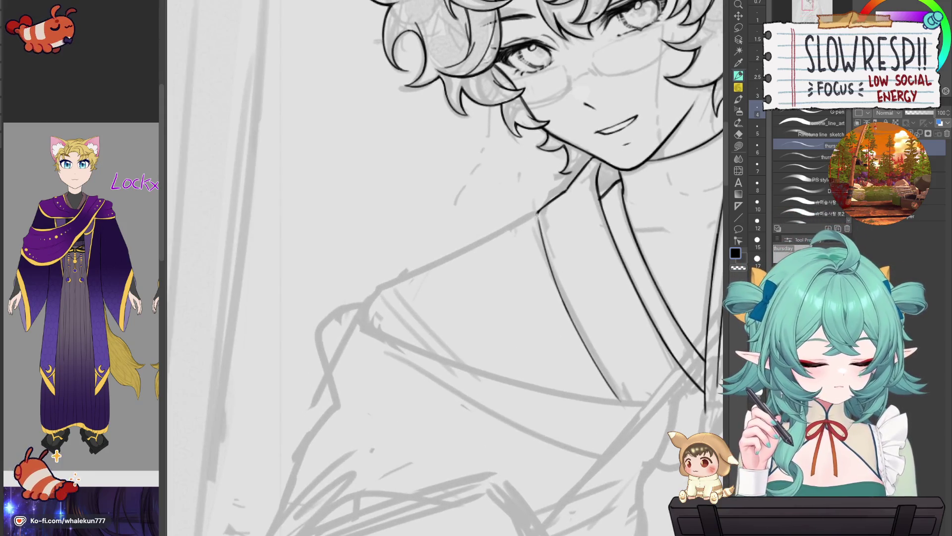
drag(538, 213, 451, 253)
key(ctrl+z)
key(ctrl+z)
drag(538, 213, 379, 293)
Redraw the shoulder line from the collar corner until it's clean, then zoom out
key(ctrl+z)
mouse_move(538, 213)
mouse_down()
mouse_move(382, 286)
mouse_move(514, 226)
mouse_move(390, 282)
mouse_up()
key(ctrl+z)
key(ctrl+z)
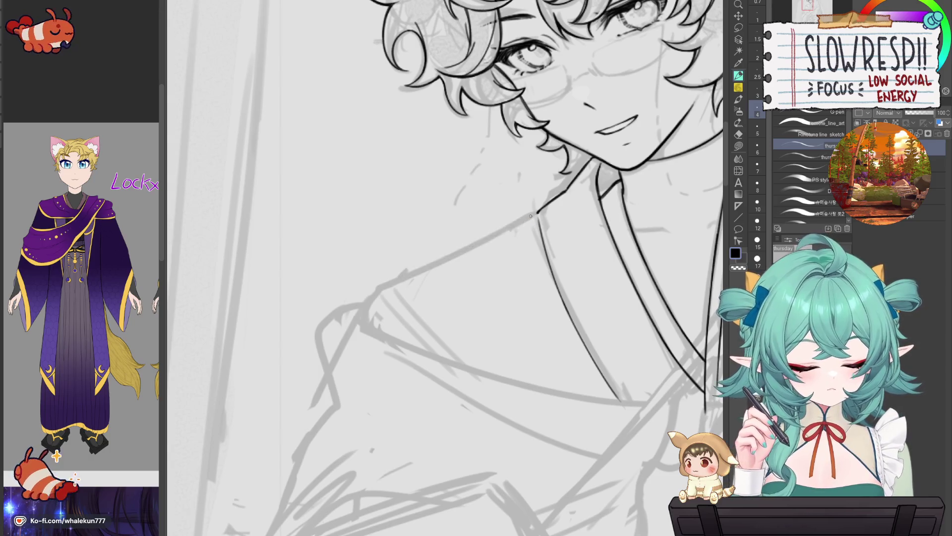
drag(538, 213, 382, 286)
key(ctrl+z)
drag(538, 213, 383, 286)
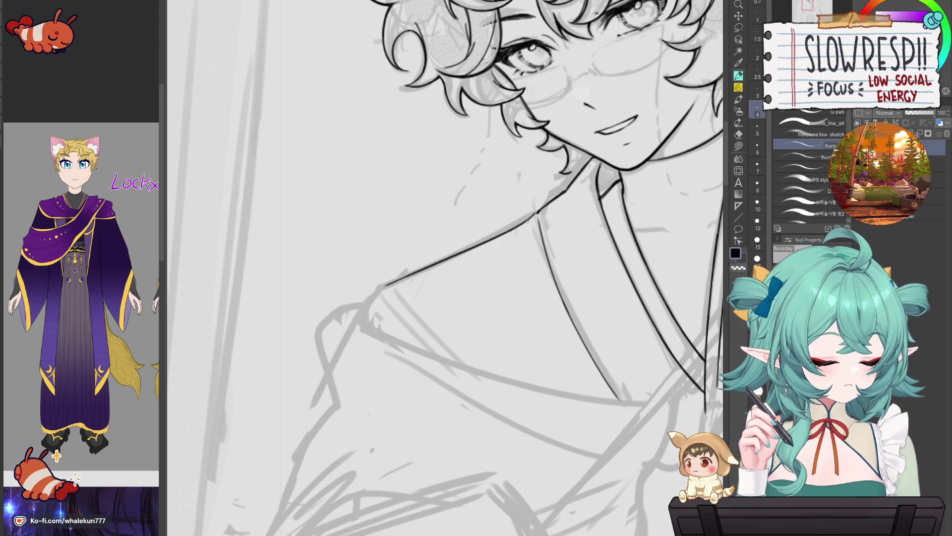
key(ctrl+z)
drag(538, 213, 383, 287)
scroll(493, 219, down, 3)
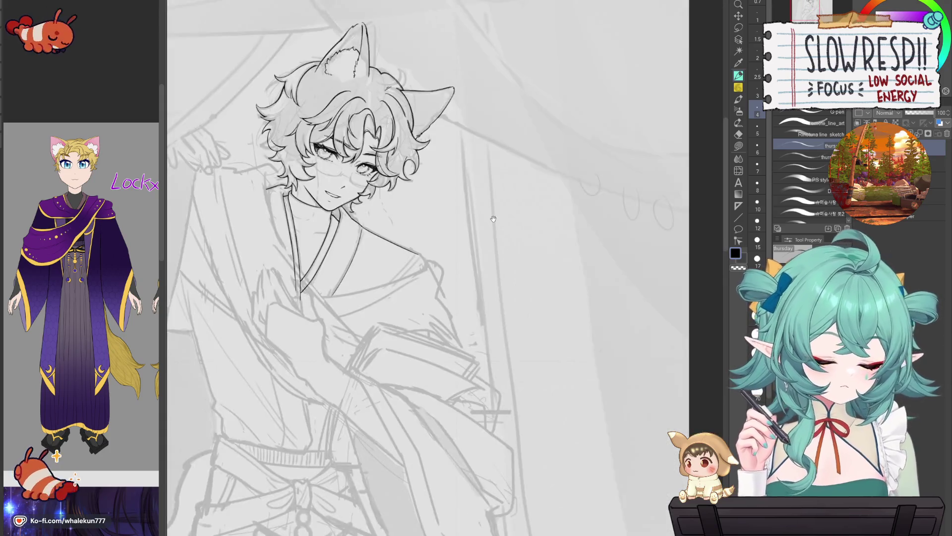
drag(494, 219, 595, 243)
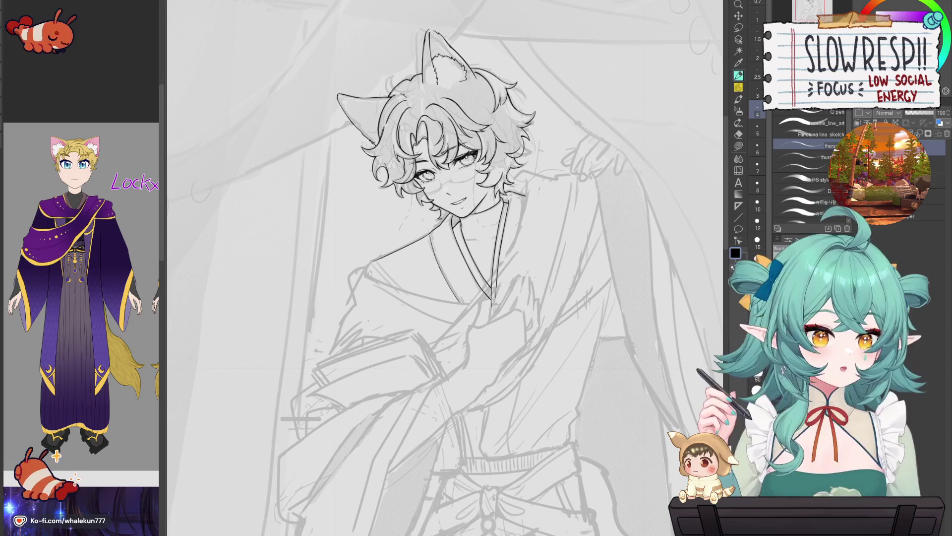
mouse_move(517, 276)
mouse_down()
mouse_move(496, 280)
mouse_move(560, 281)
mouse_up()
drag(596, 390, 575, 416)
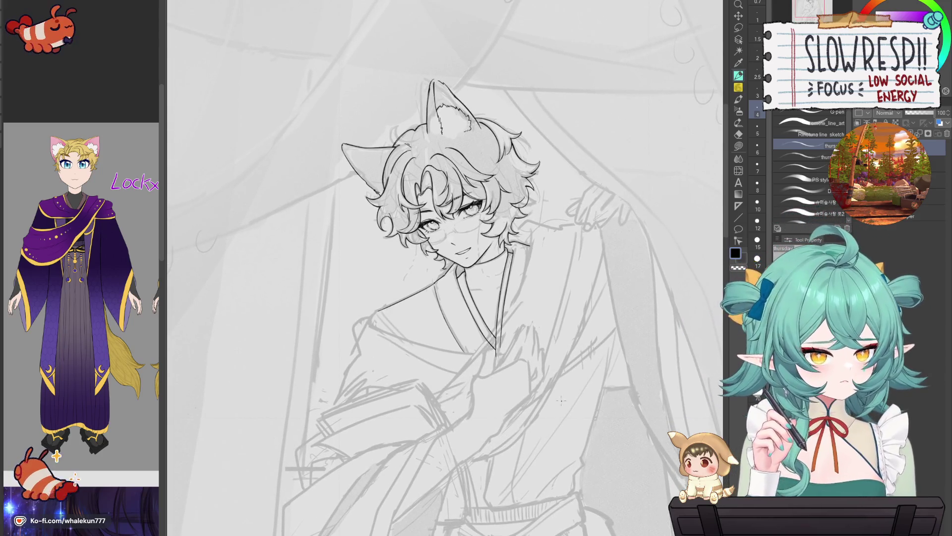
scroll(522, 298, up, 5)
scroll(522, 297, down, 4)
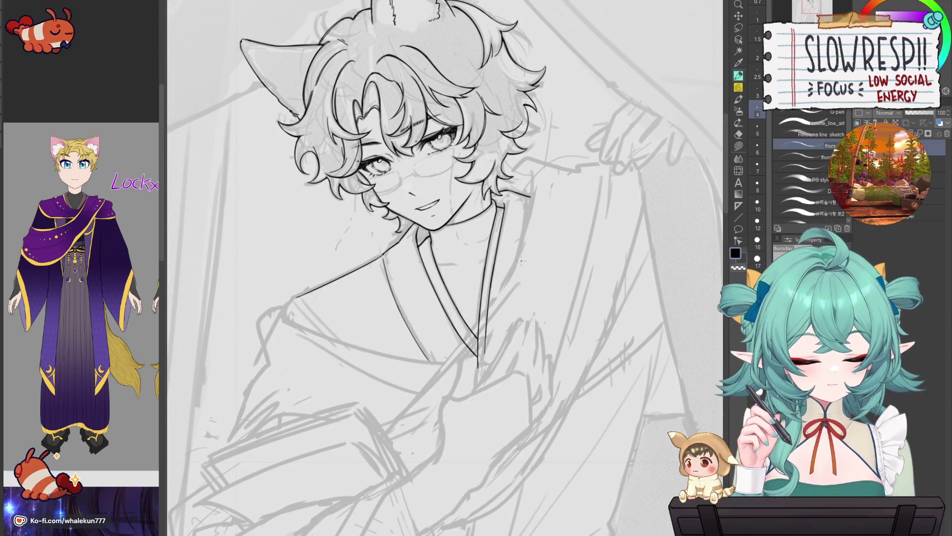
Continue the robe's collar line further down and to the left
drag(520, 303, 530, 219)
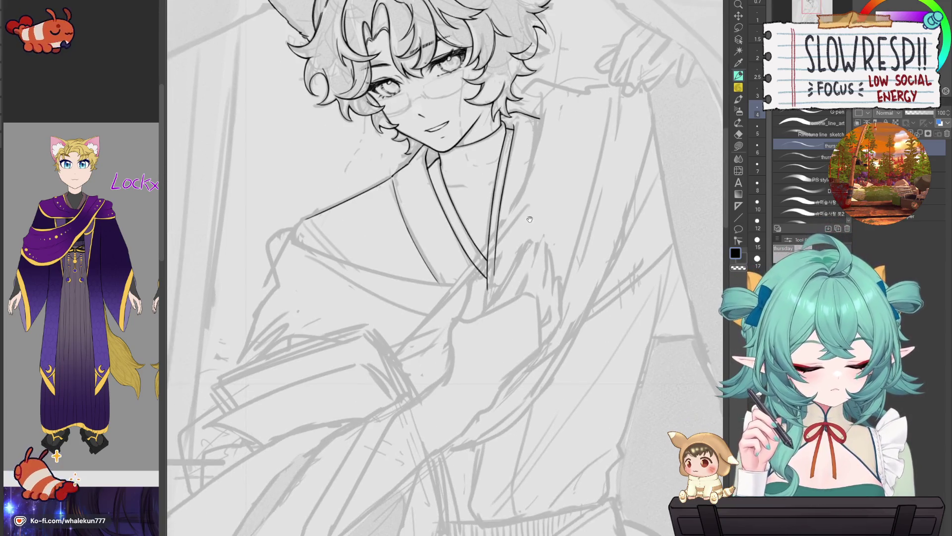
scroll(375, 289, up, 3)
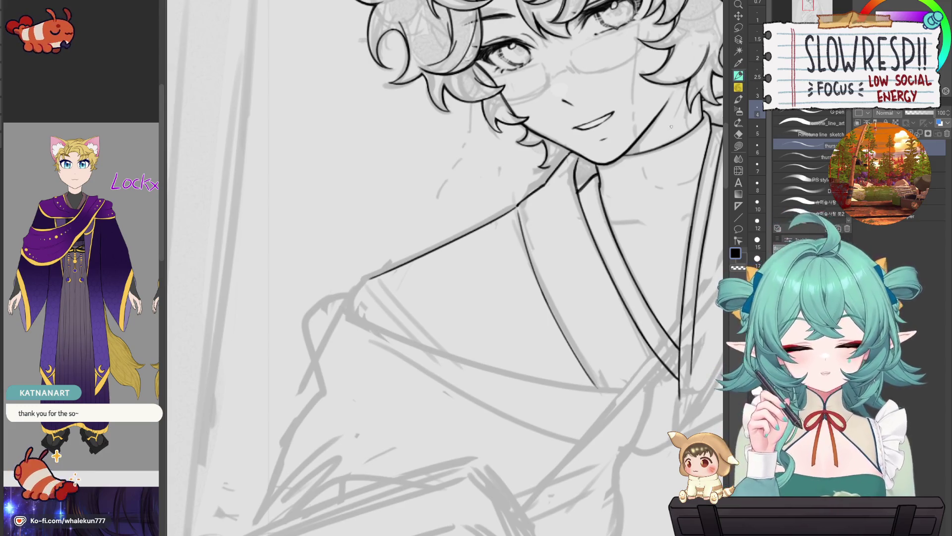
drag(373, 276, 391, 286)
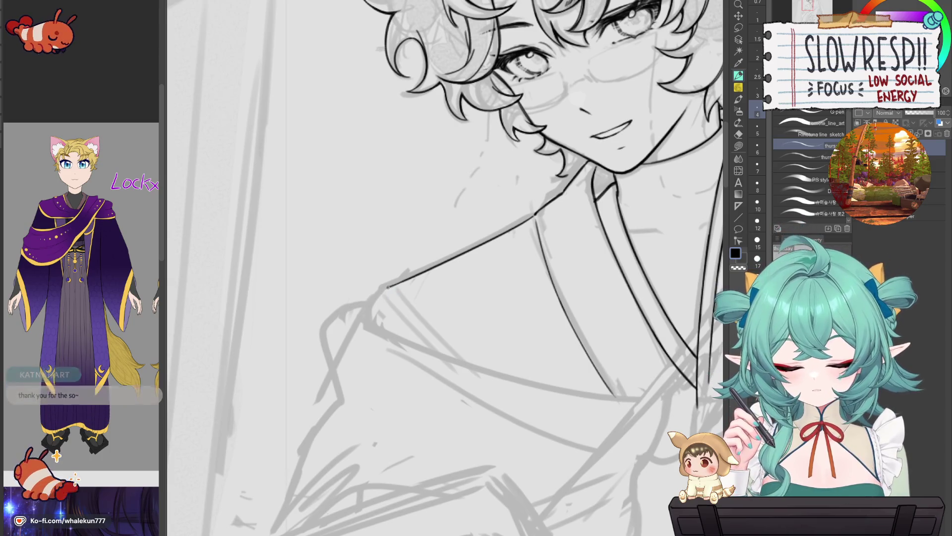
drag(385, 291, 368, 318)
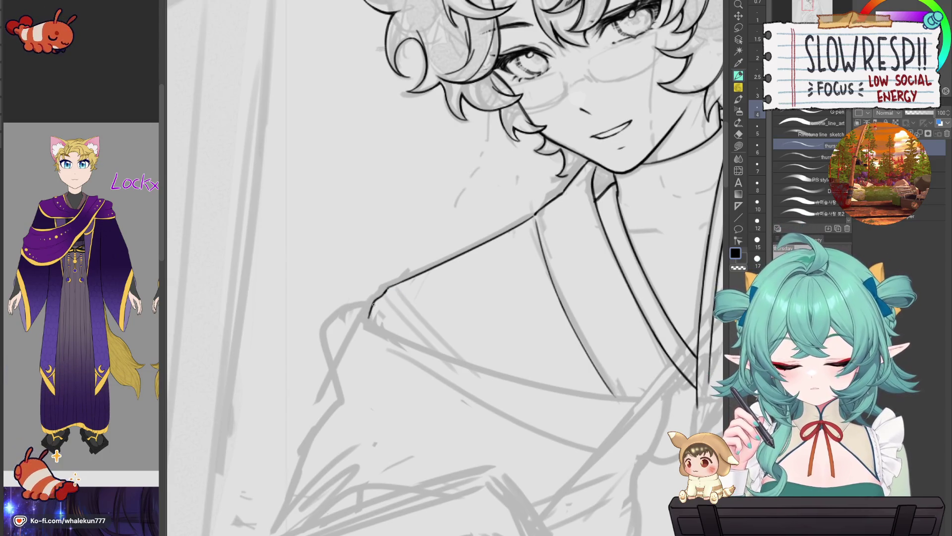
scroll(412, 346, down, 5)
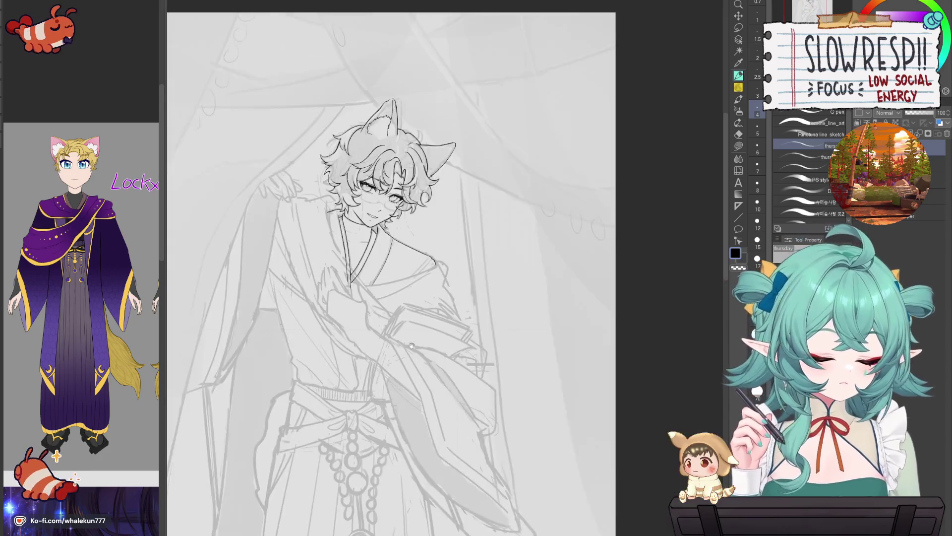
scroll(412, 346, up, 5)
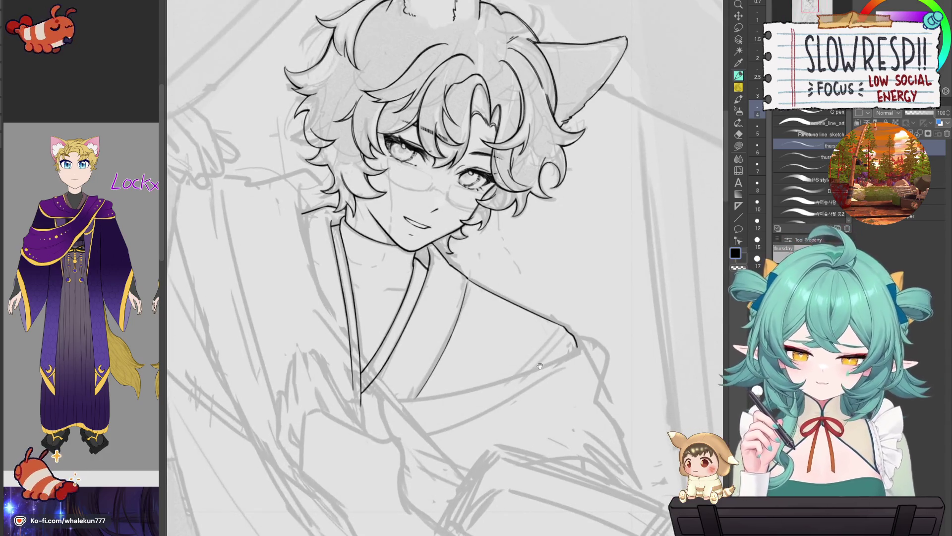
Flip the canvas horizontally to check the drawing, then flip it back
drag(540, 366, 518, 332)
key(h)
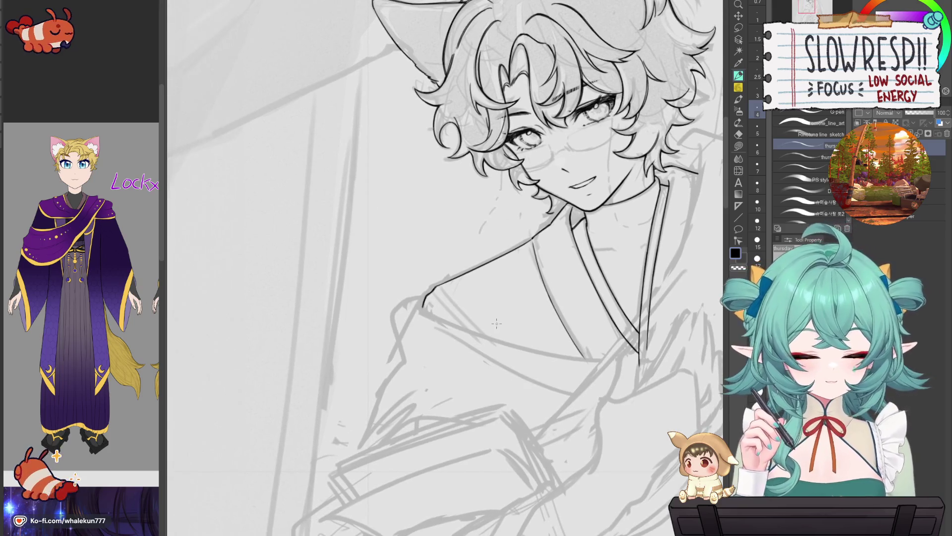
scroll(497, 323, up, 3)
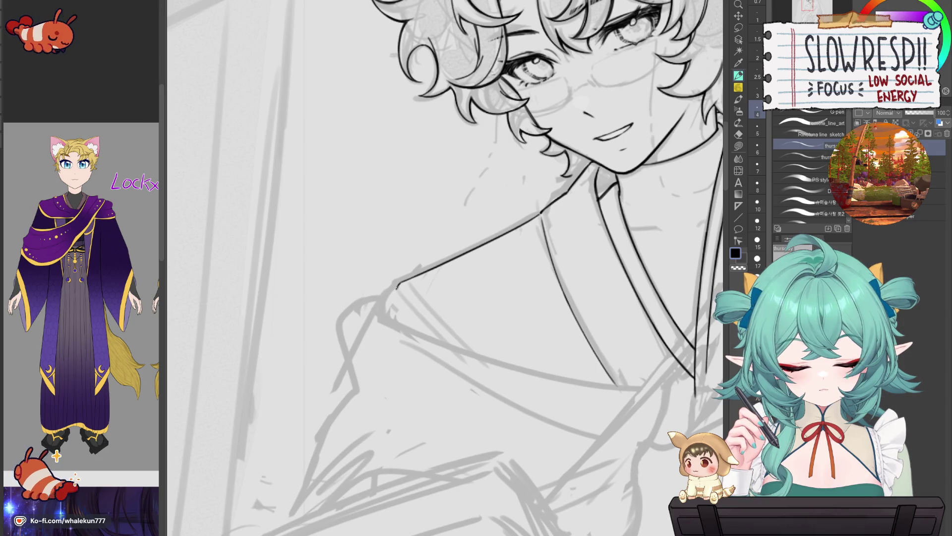
scroll(398, 284, down, 2)
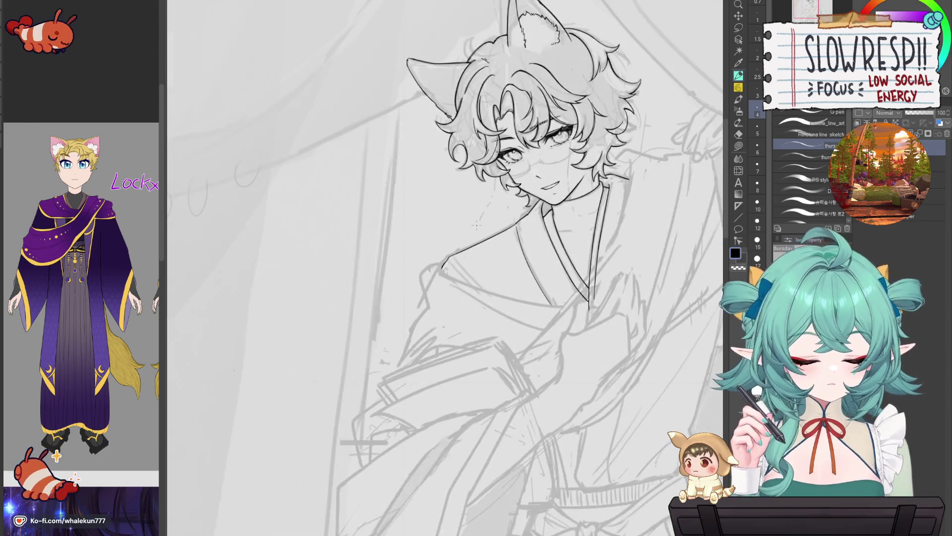
key(h)
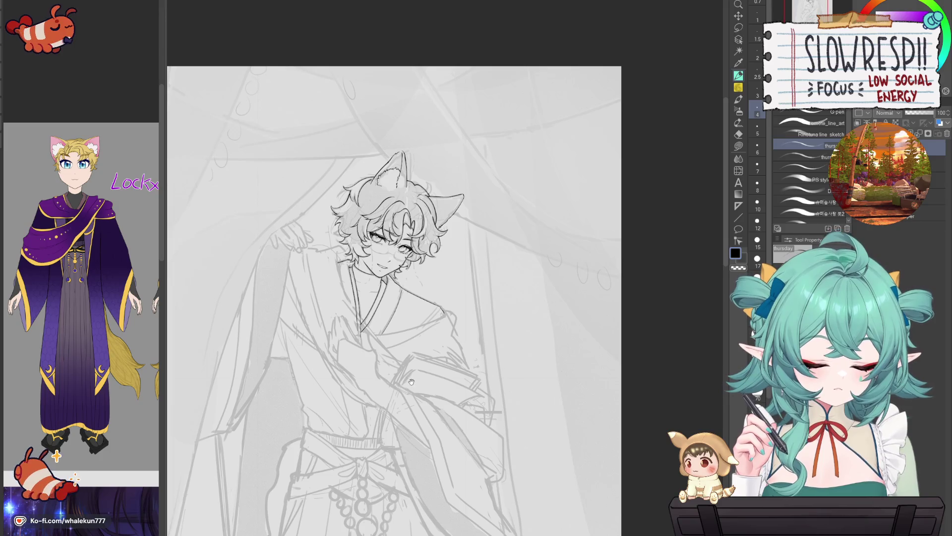
key(h)
drag(417, 410, 335, 420)
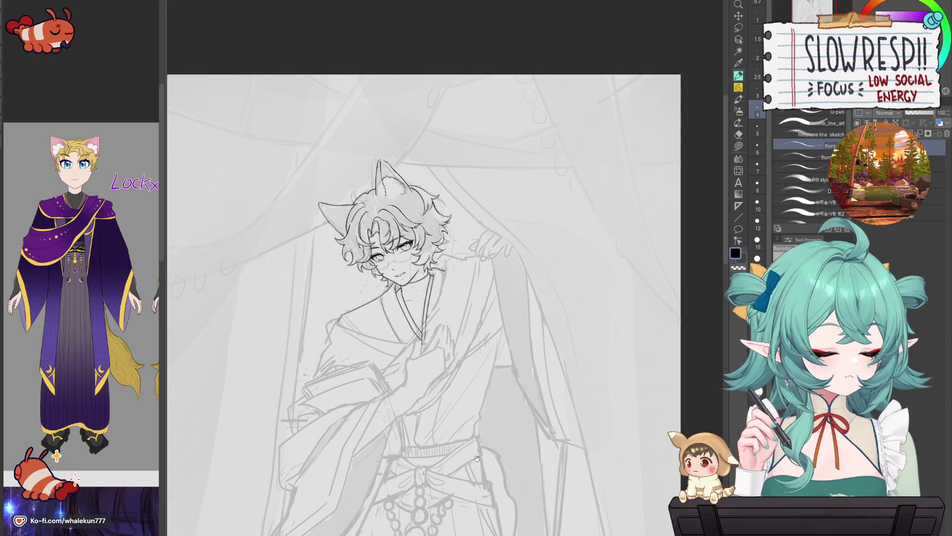
drag(476, 459, 539, 342)
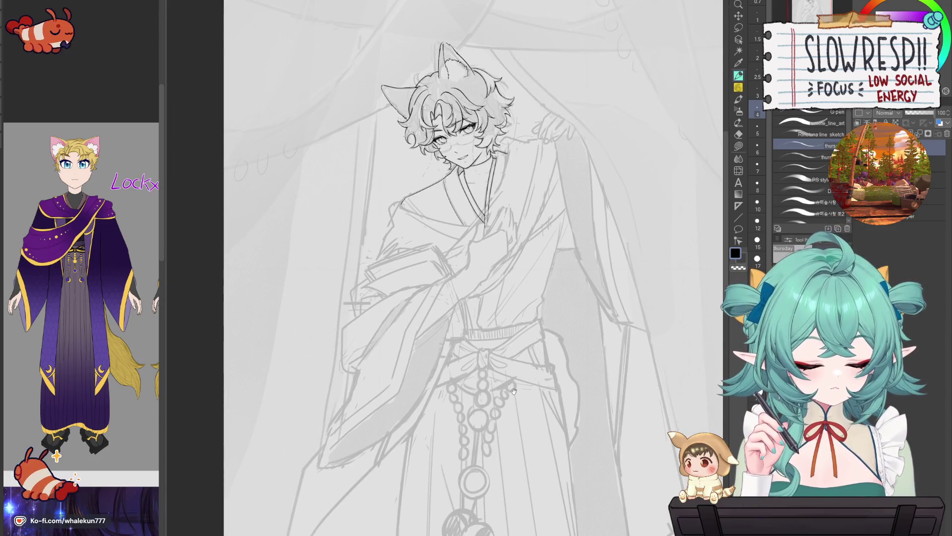
mouse_move(507, 479)
mouse_down()
mouse_move(533, 376)
mouse_move(506, 478)
mouse_up()
drag(532, 414, 521, 451)
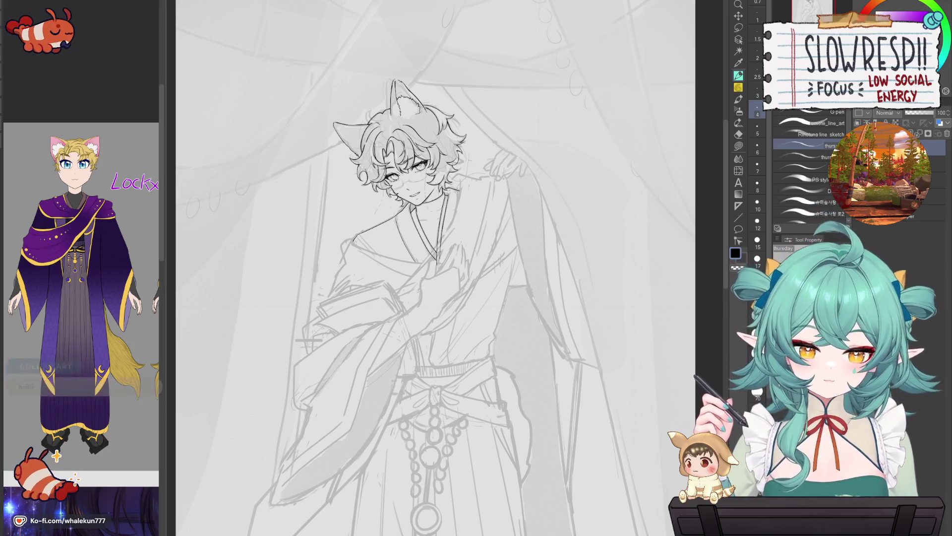
drag(469, 241, 526, 241)
scroll(526, 242, up, 5)
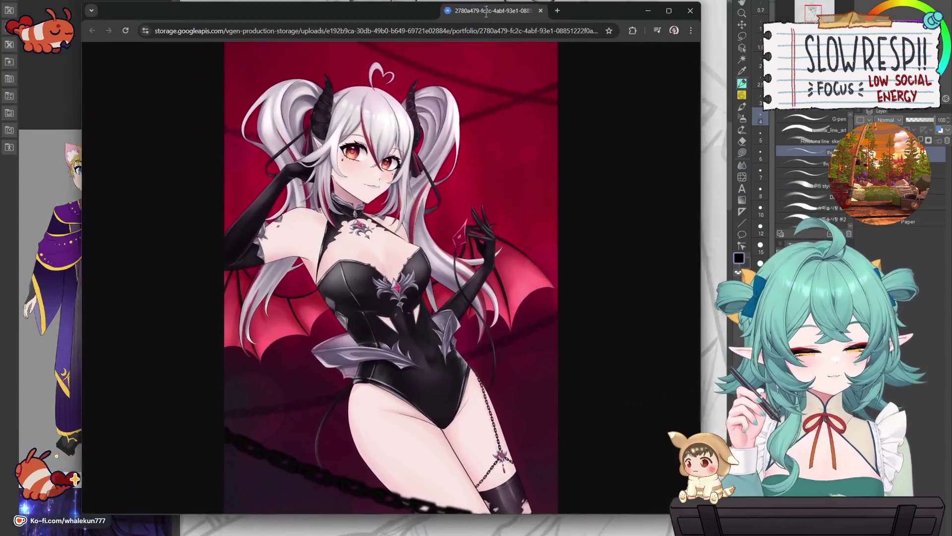
drag(486, 10, 468, 16)
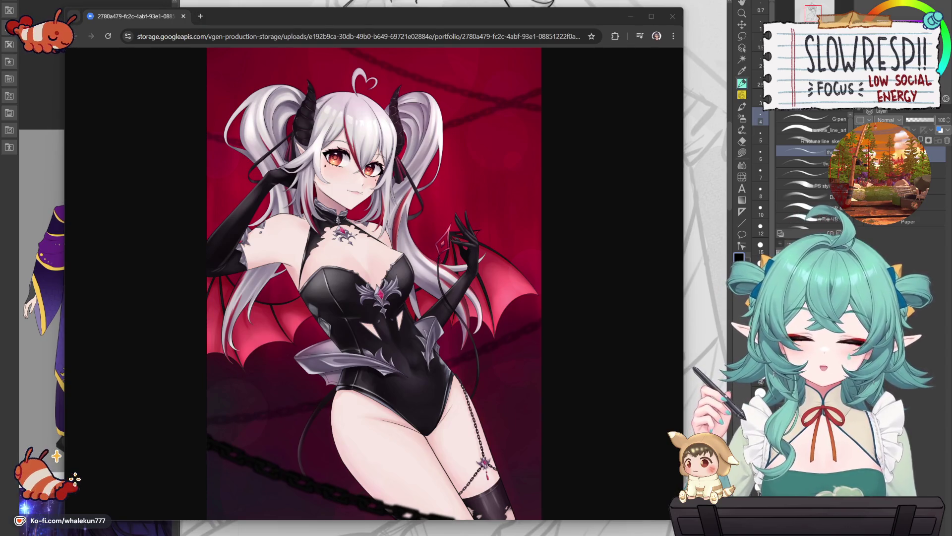
double_click(565, 18)
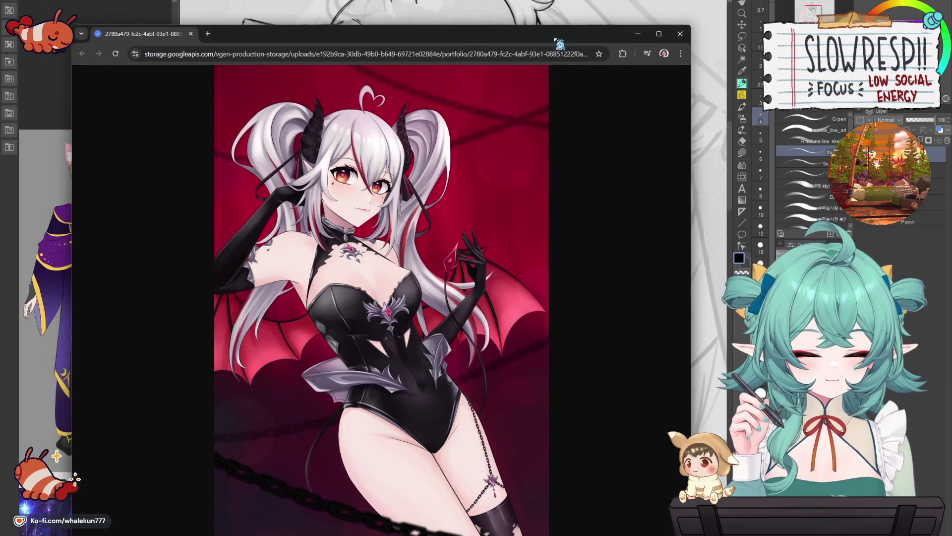
key(F11)
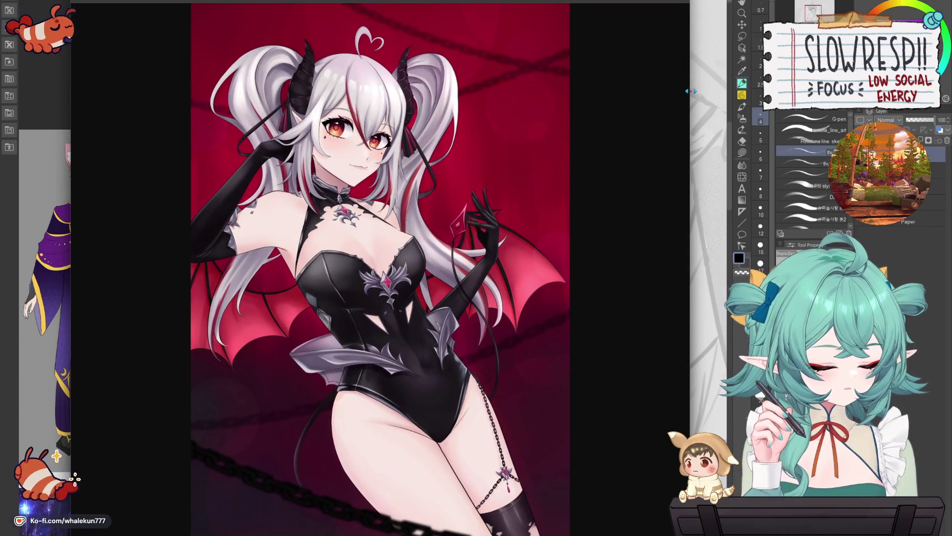
drag(689, 88, 539, 88)
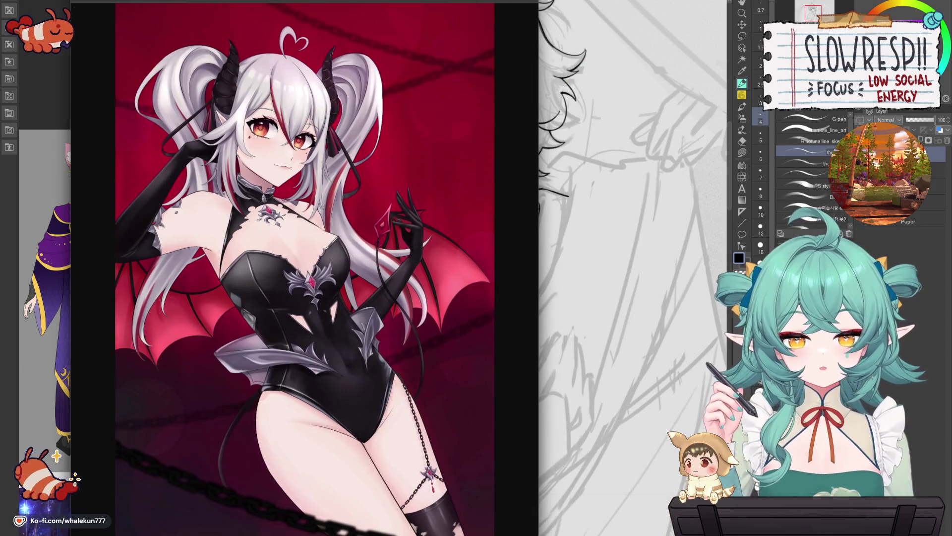
drag(304, 88, 318, 88)
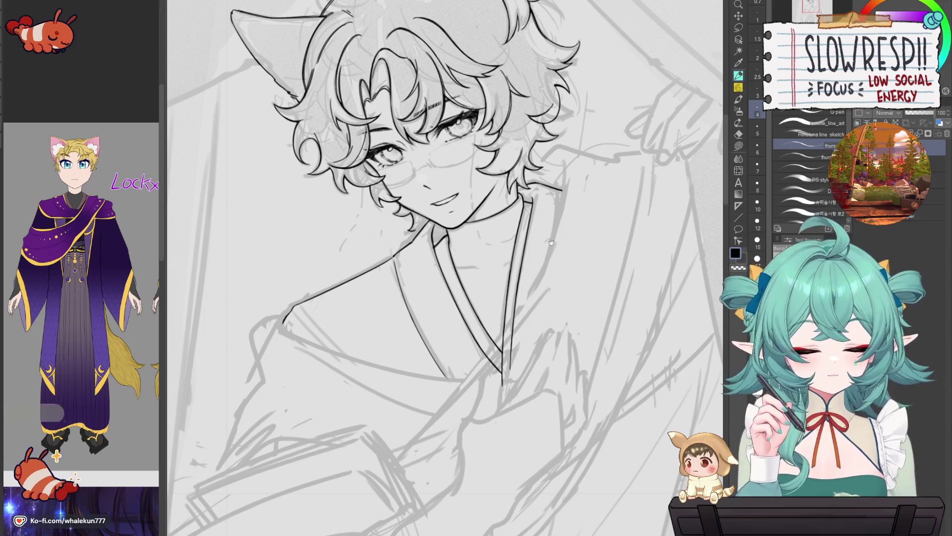
drag(291, 302, 355, 208)
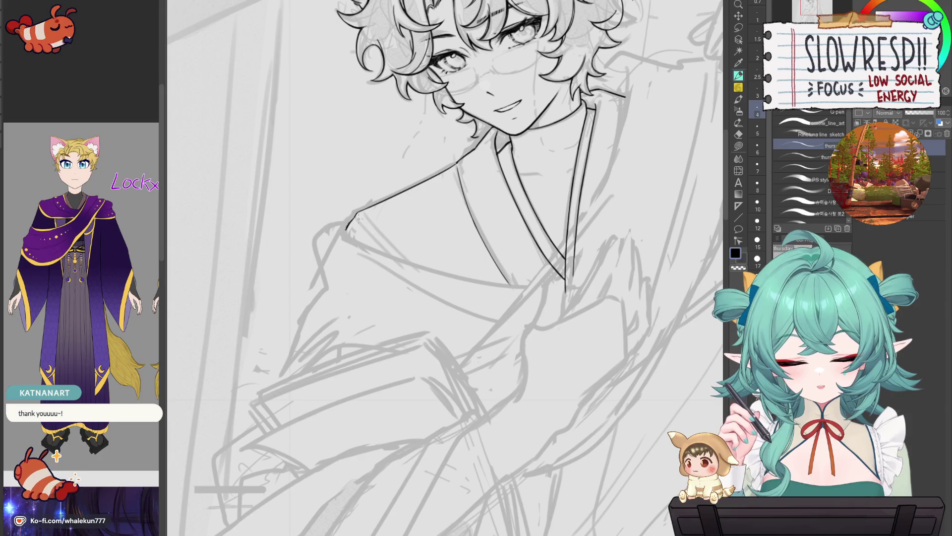
scroll(426, 179, down, 5)
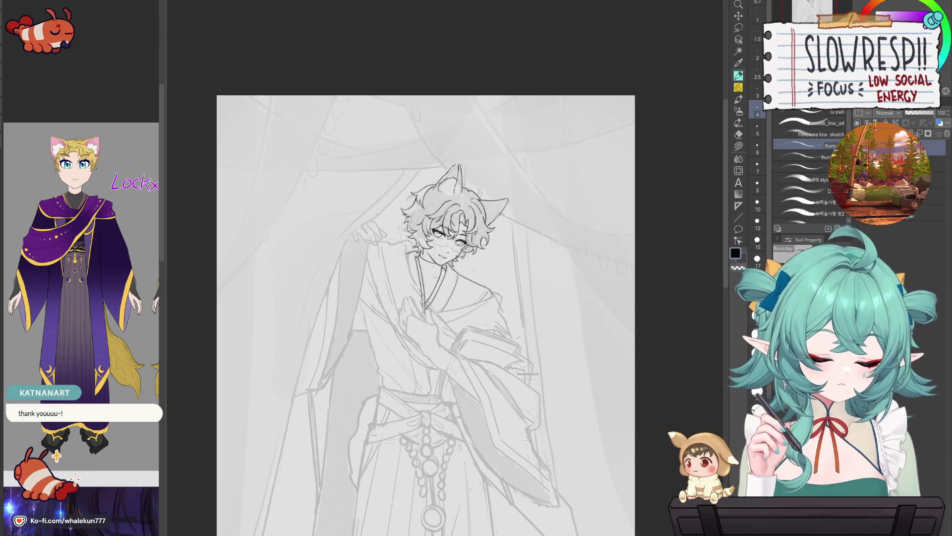
scroll(457, 273, up, 5)
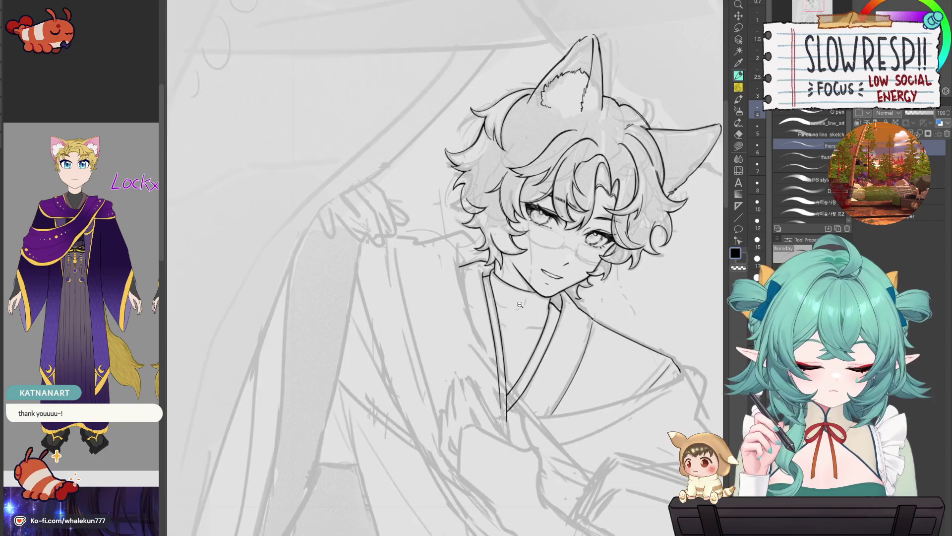
key(h)
drag(524, 309, 559, 312)
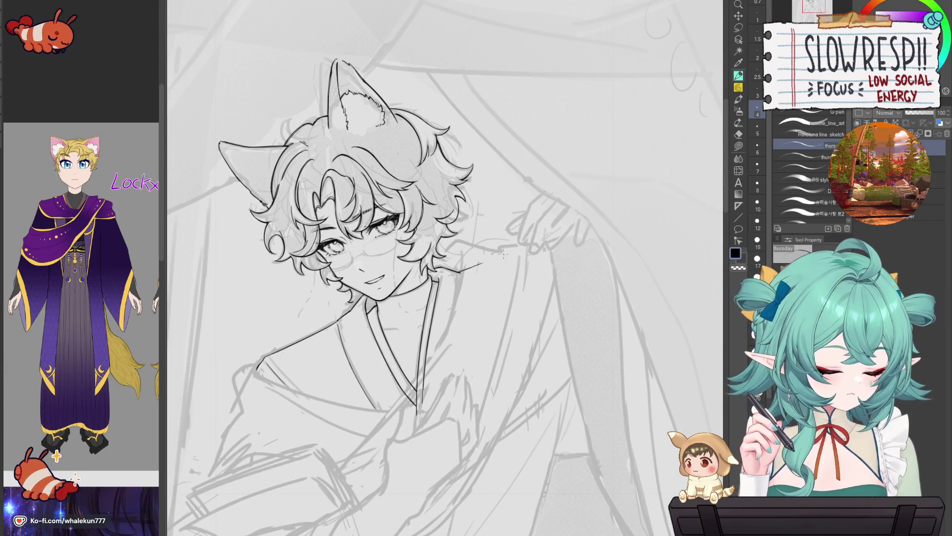
scroll(496, 262, down, 5)
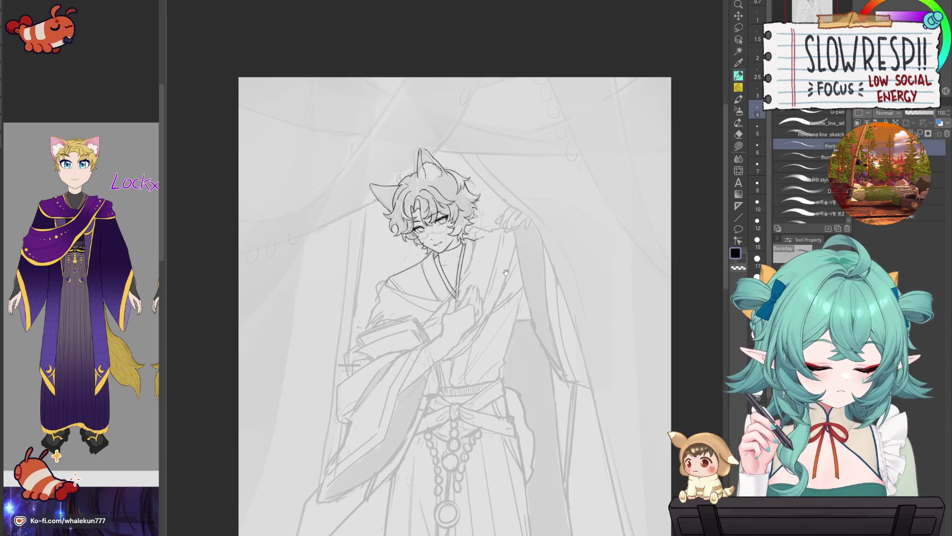
Hide the sketch and background layers and mirror the view of the line art
drag(506, 273, 487, 273)
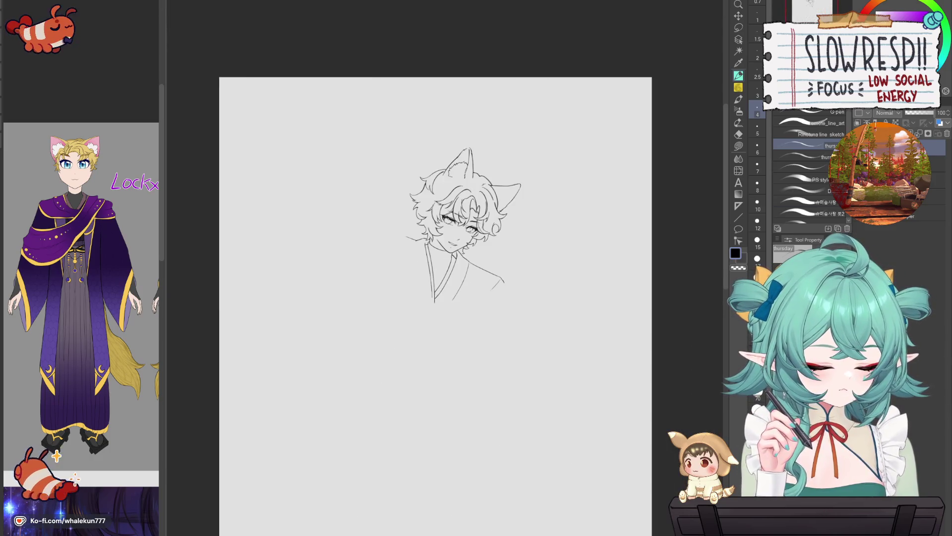
key(h)
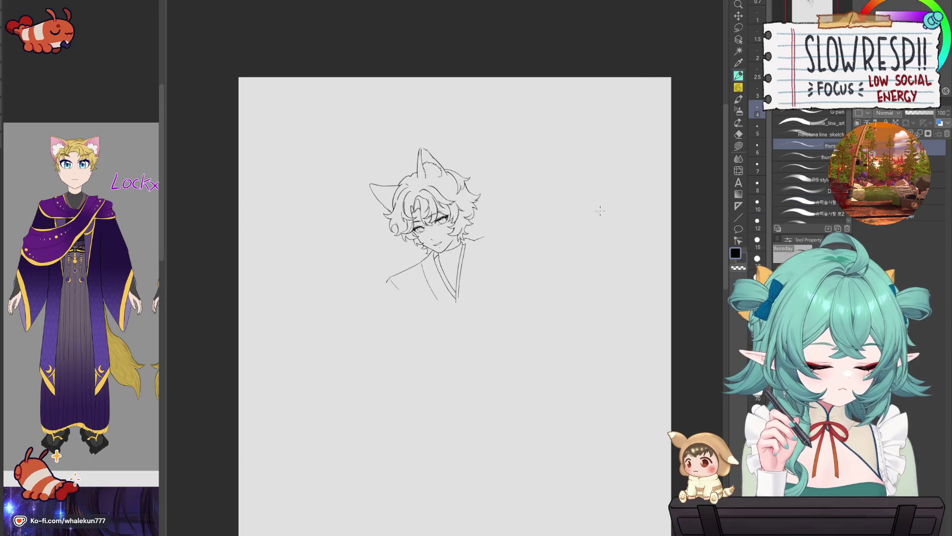
scroll(432, 213, up, 5)
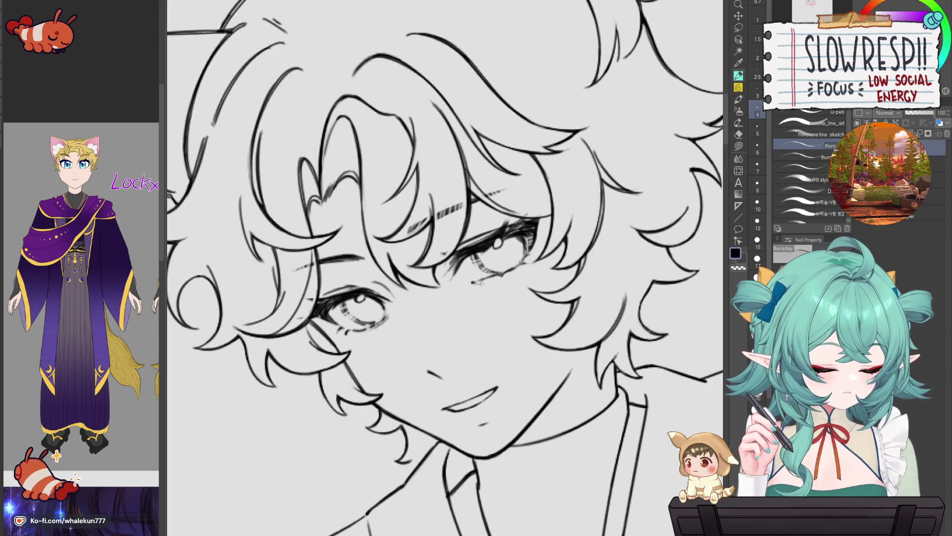
Add a short ink stroke under the eye
drag(474, 284, 502, 274)
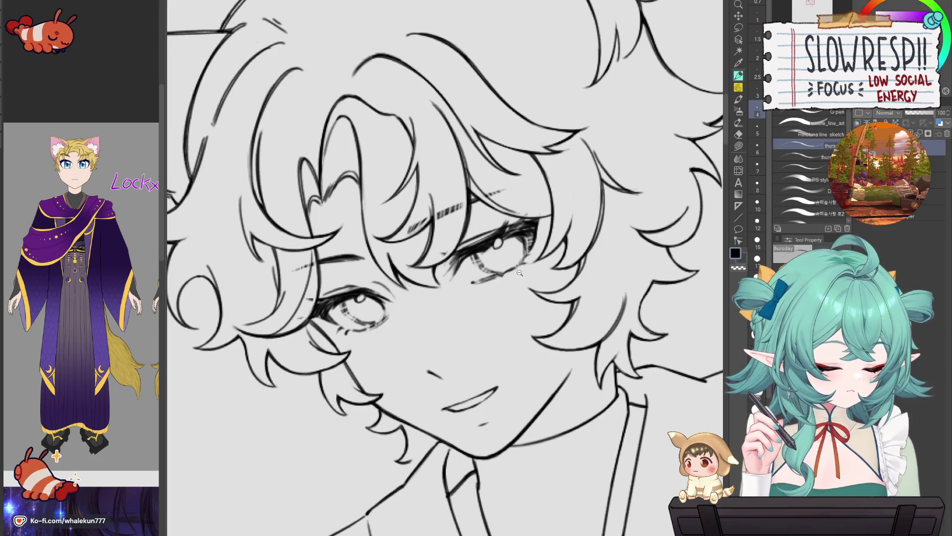
scroll(519, 272, down, 5)
scroll(494, 310, up, 5)
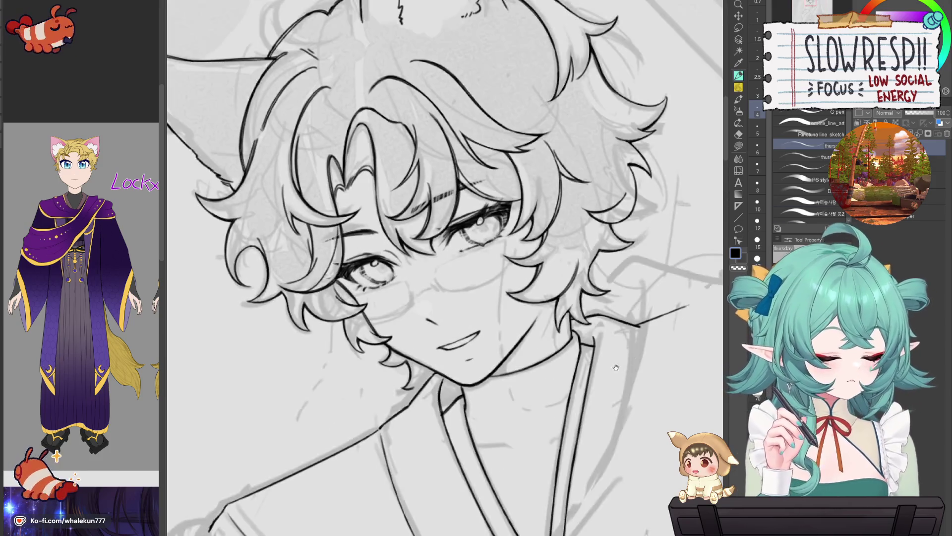
Turn the grey sketch layer's visibility back on and zoom back in on the head
drag(606, 360, 578, 340)
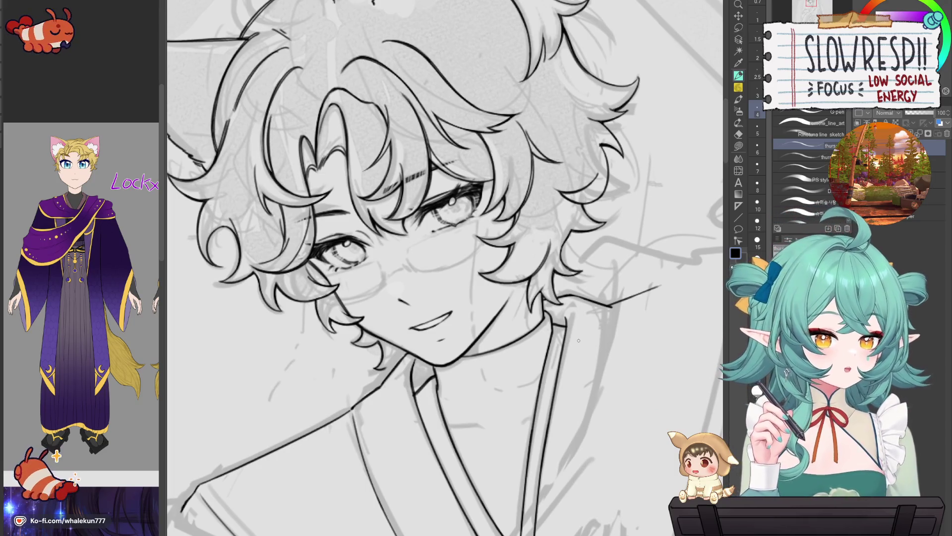
scroll(583, 317, down, 5)
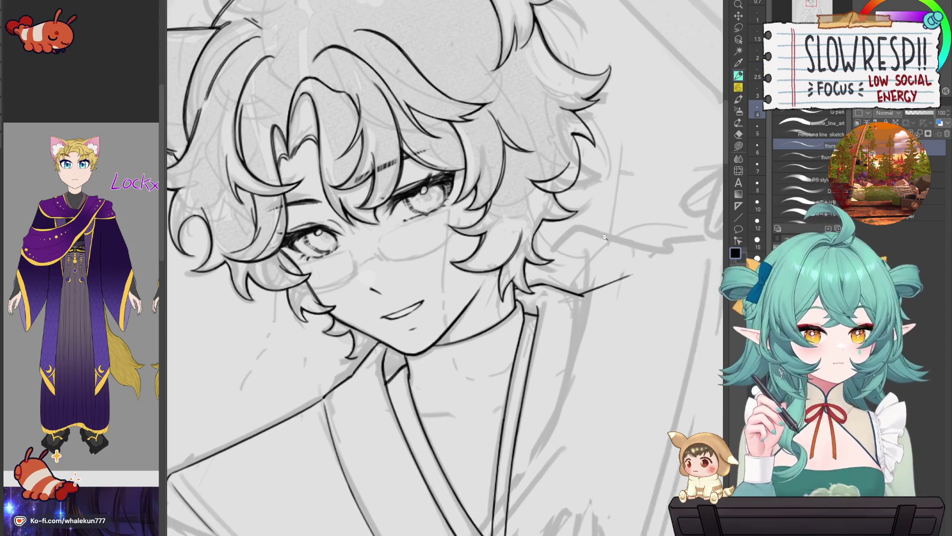
scroll(586, 298, up, 4)
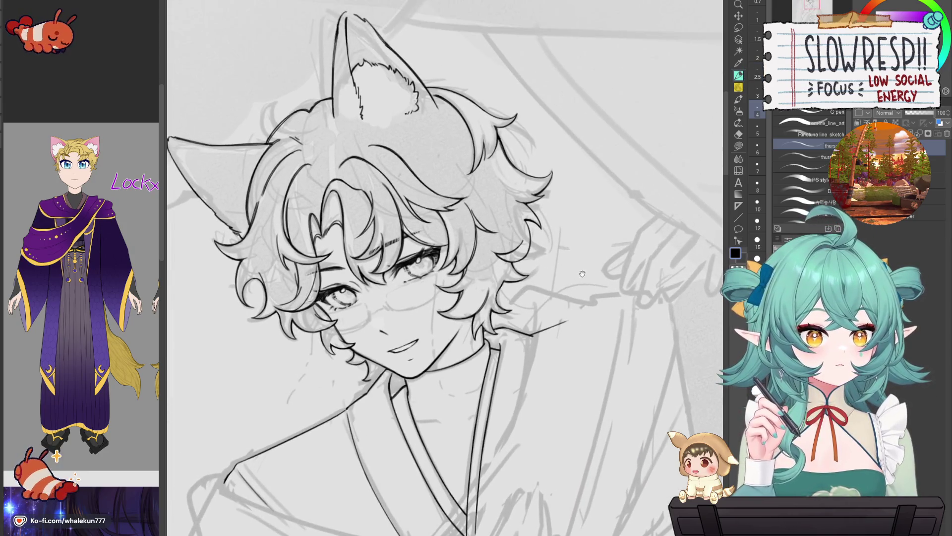